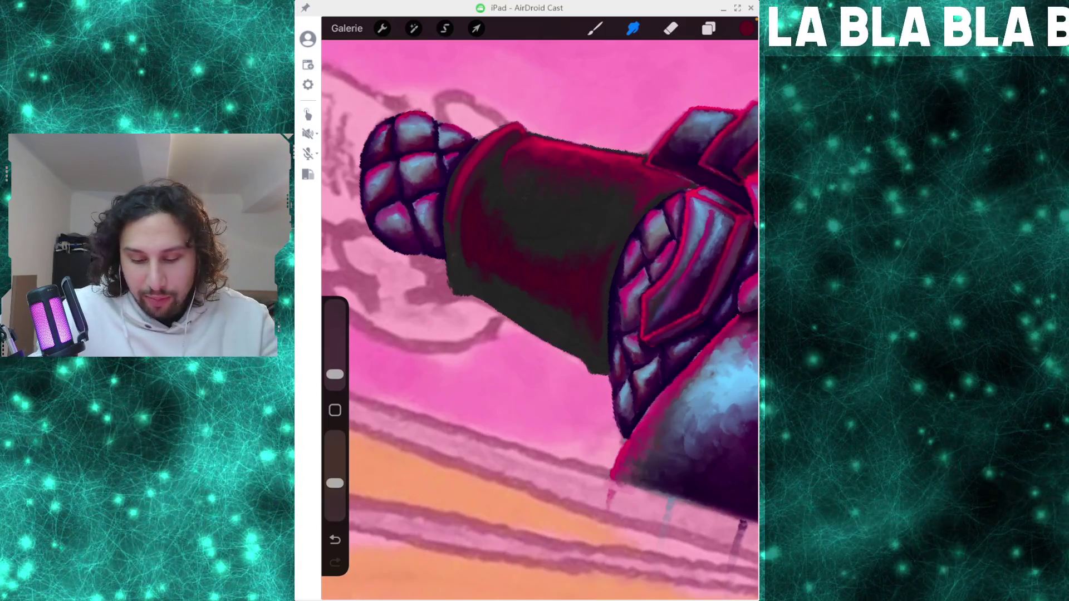
- Open the Colours panel to choose the next paint colour for the armoured arm
left_click(746, 29)
- Pick light blue from colour history, test-dab it on the dark red sleeve, then undo the dab
left_click(660, 359)
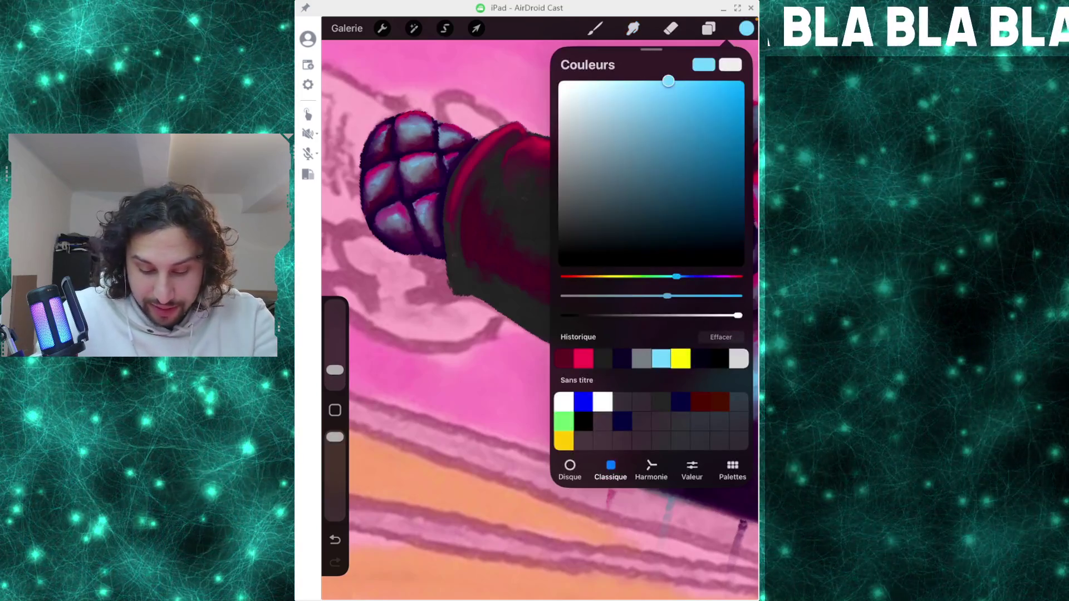
left_click(595, 28)
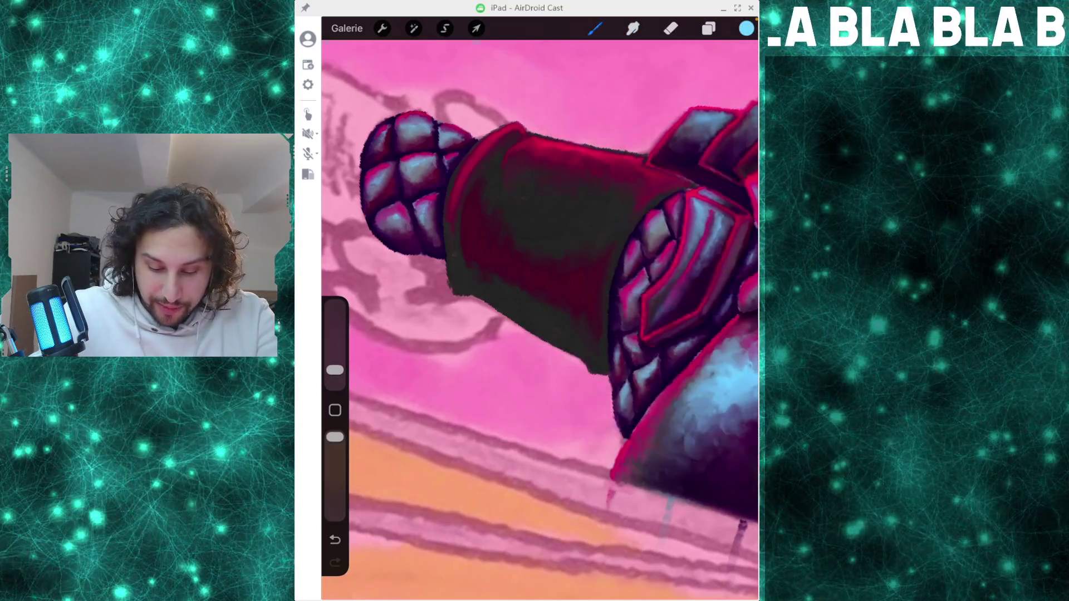
left_click(482, 242)
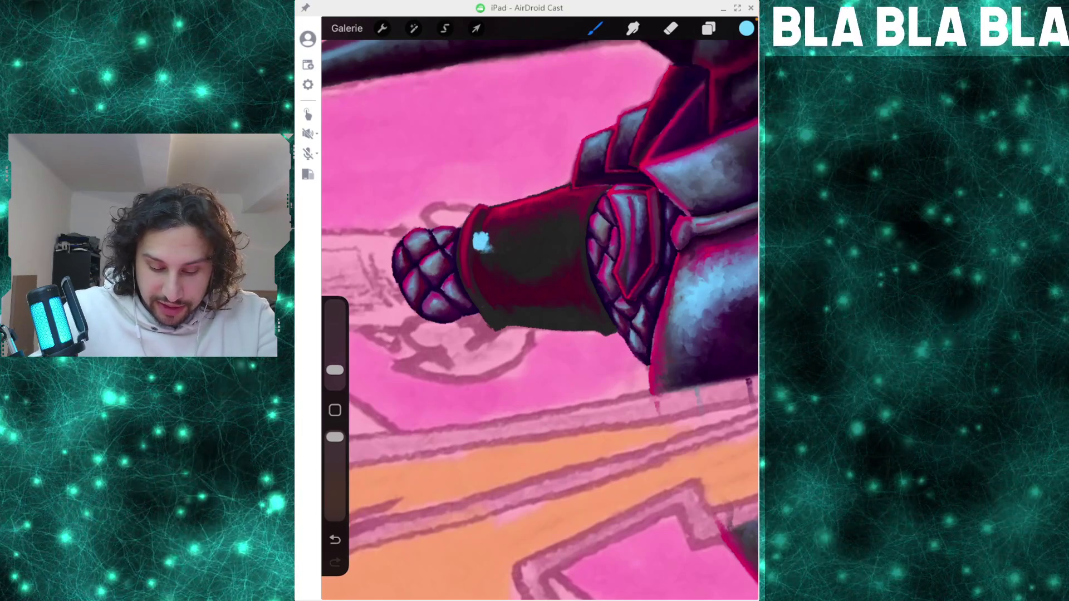
left_click_drag(482, 241, 490, 284)
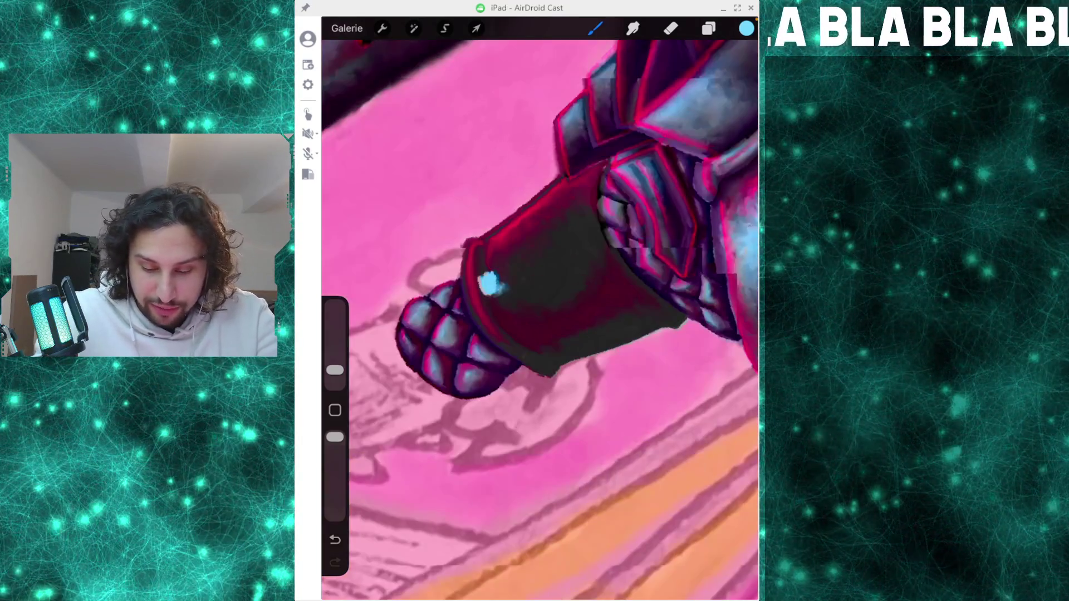
scroll(540, 309, "down", 3)
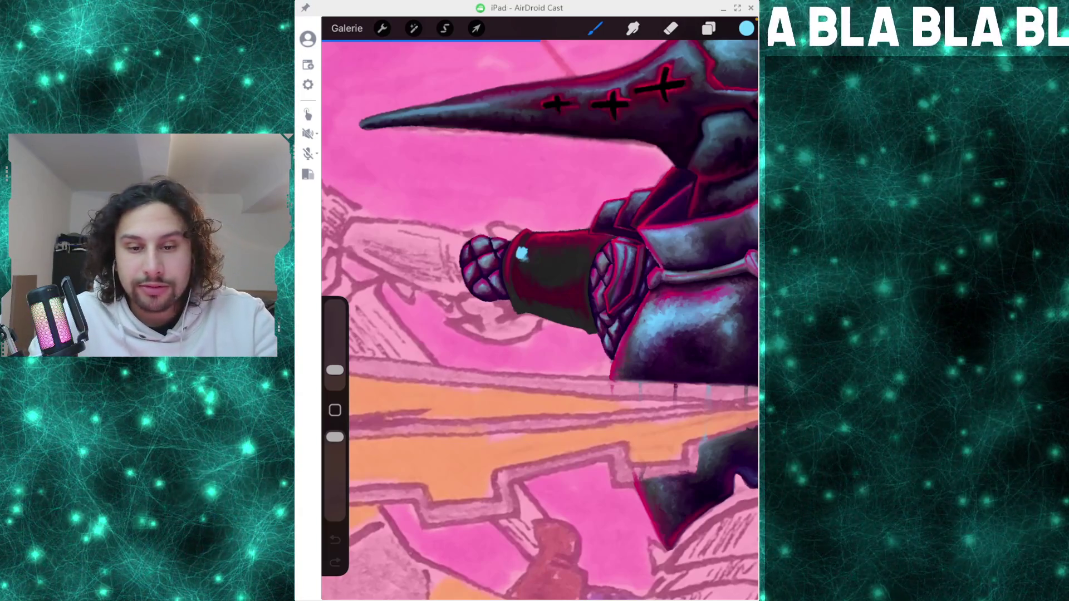
key("ctrl+z")
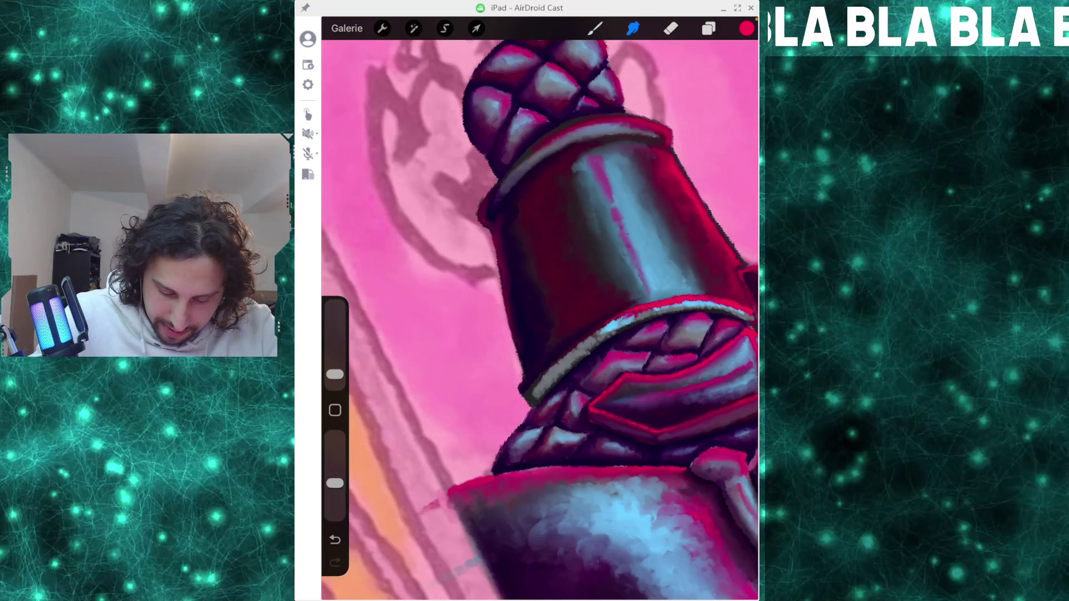
- Paint a small red stroke along the forearm plate's edge and smudge-blend it into the shading
left_click(595, 28)
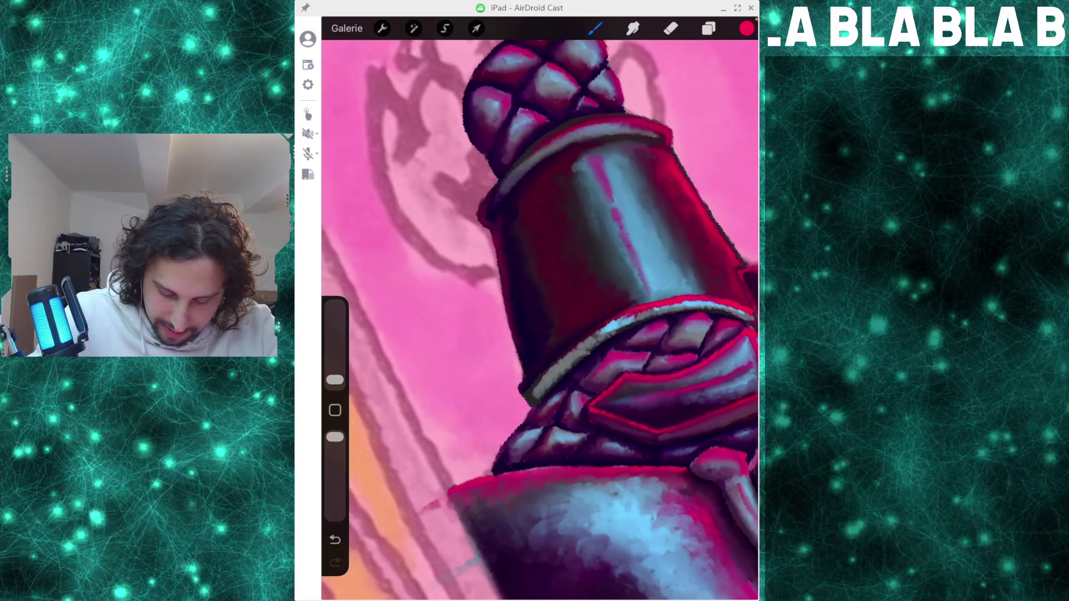
left_click_drag(526, 386, 521, 395)
left_click(633, 28)
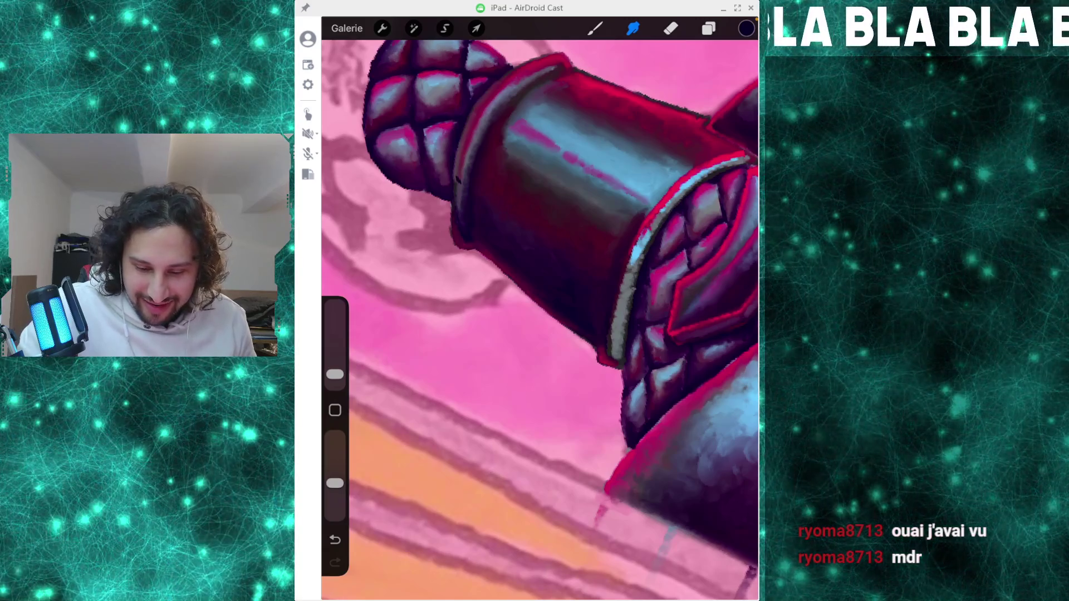
left_click(594, 29)
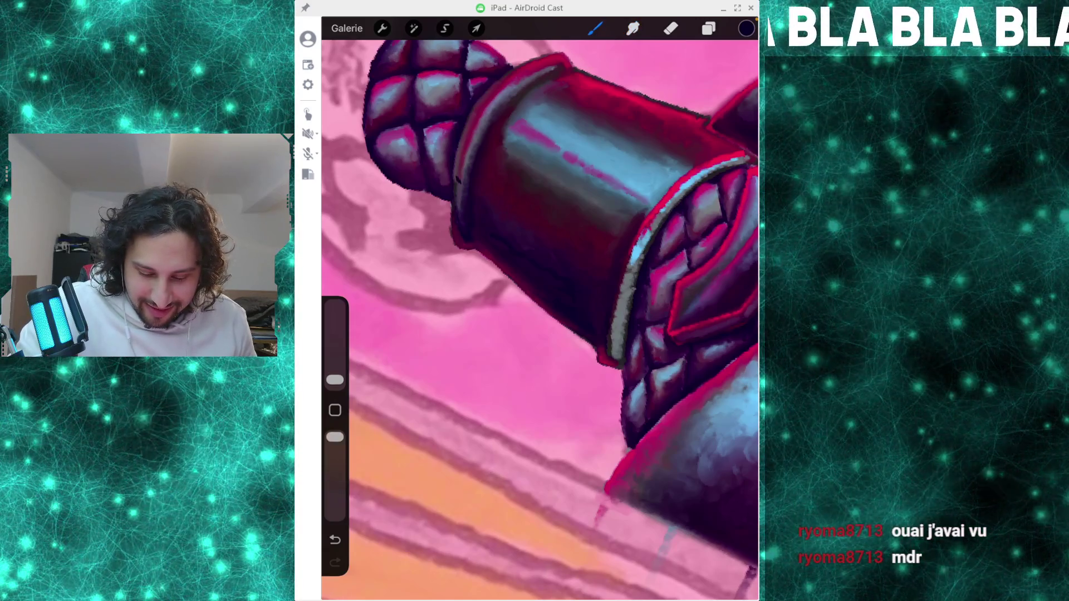
left_click(633, 28)
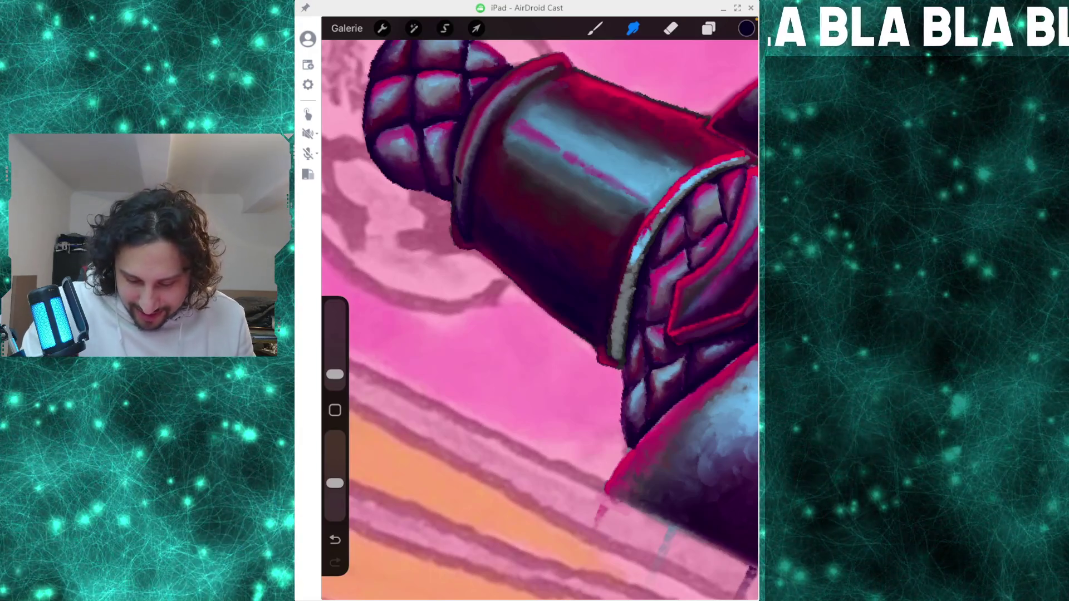
left_click(746, 28)
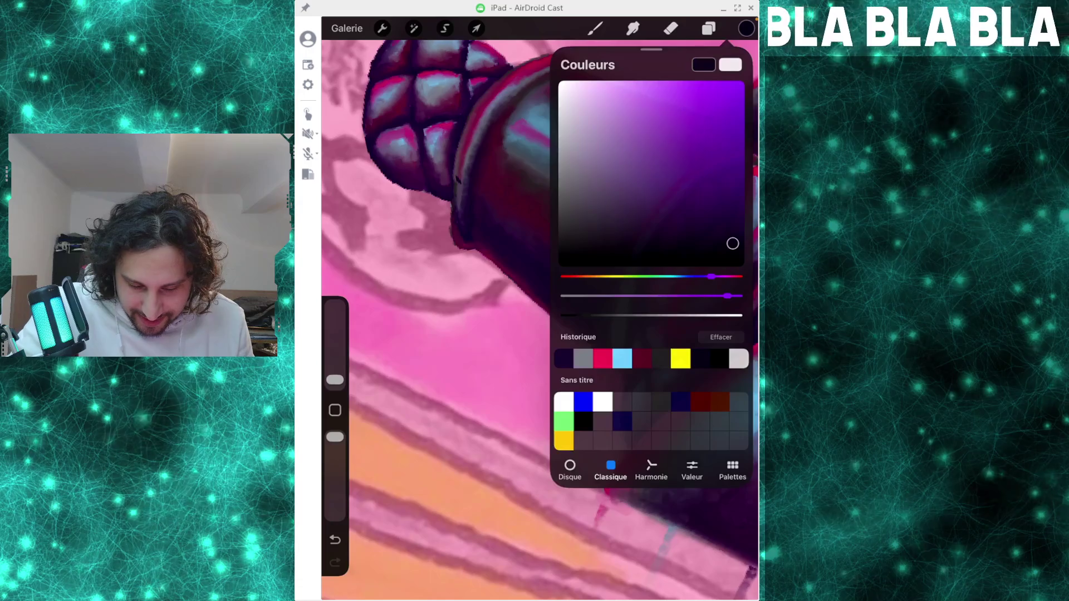
- Finish brushing dark metal shading on the forearm and cuff, then switch to Smudge
left_click(595, 28)
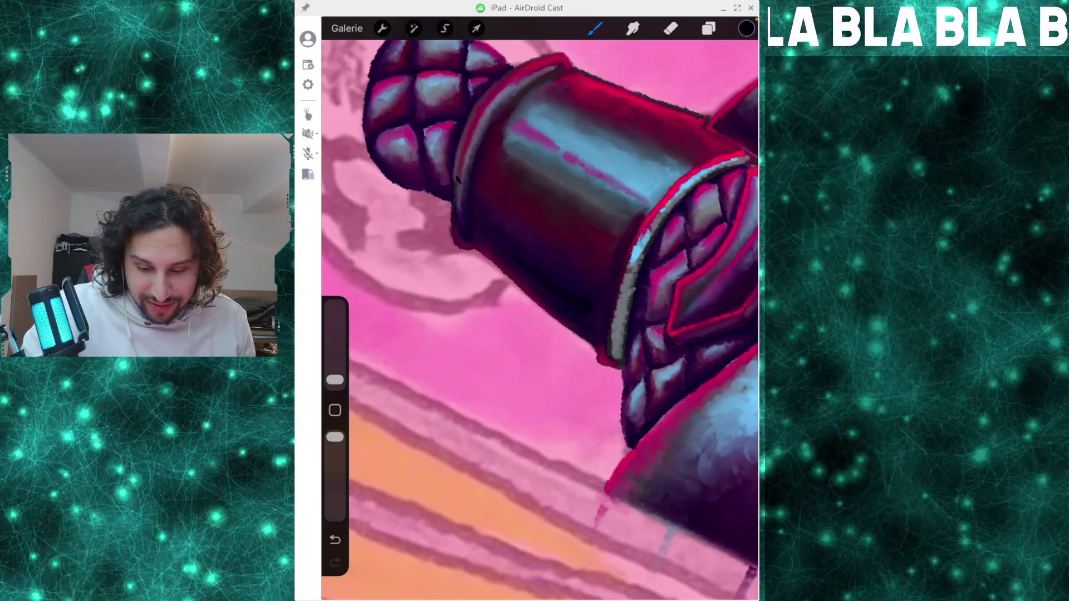
left_click(633, 29)
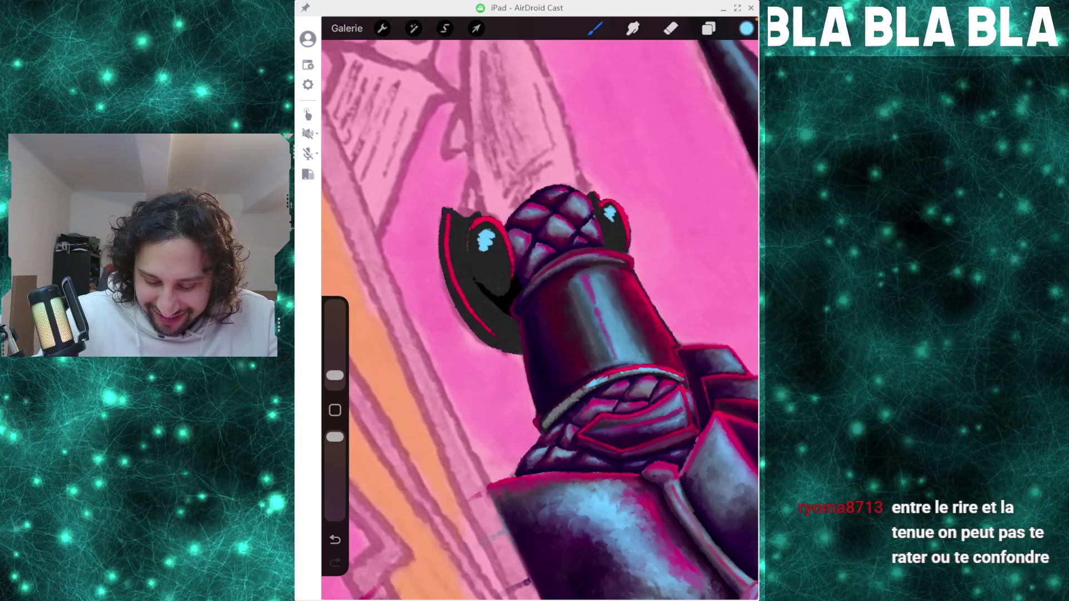
- Pick dark crimson and paint red edging and marks around the side plate's blue highlight
left_click(746, 28)
left_click(700, 359)
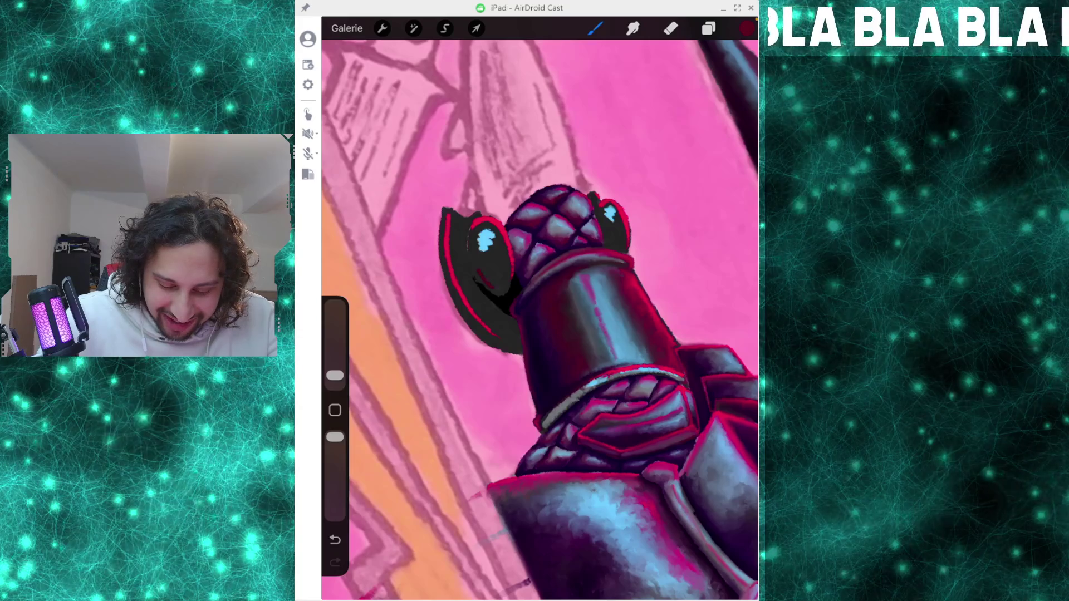
scroll(540, 317, "up", 3)
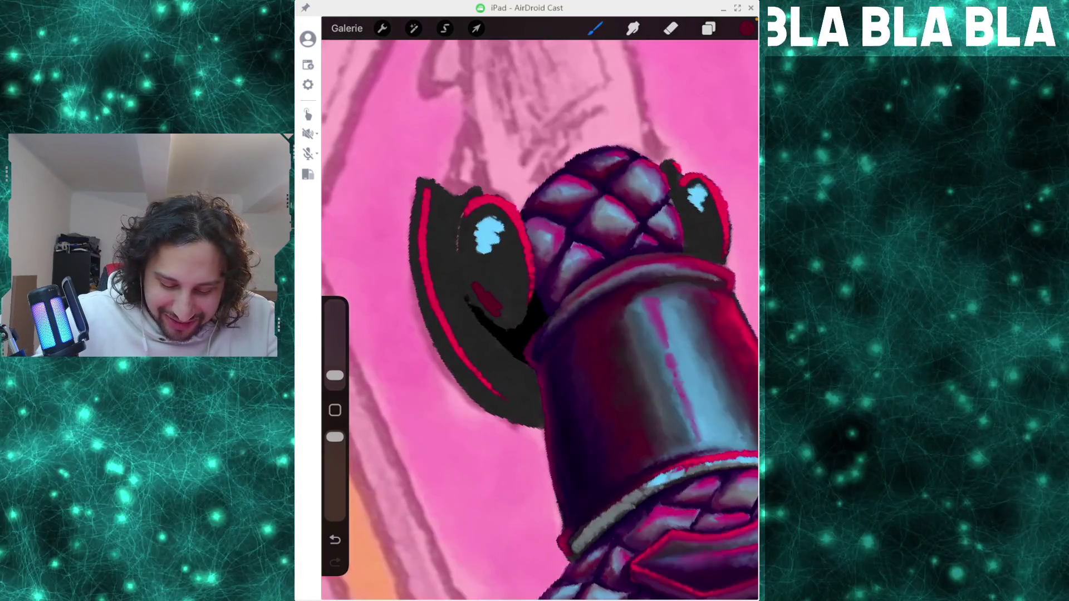
key("ctrl+z")
left_click_drag(484, 278, 518, 273)
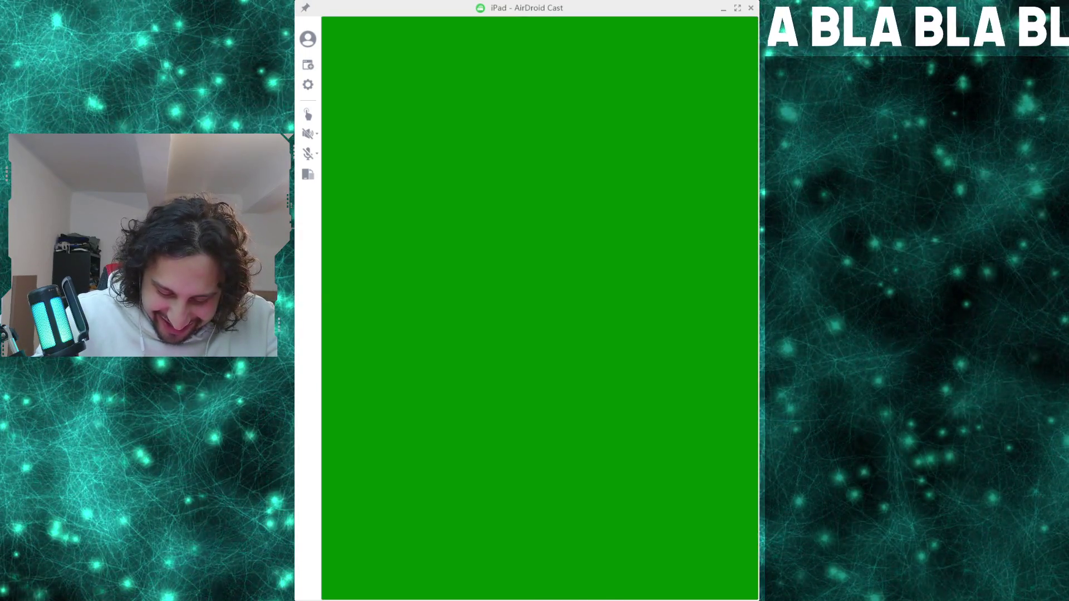
mouse_move(530, 414)
left_mouse_down()
mouse_move(484, 395)
mouse_move(456, 322)
left_mouse_up()
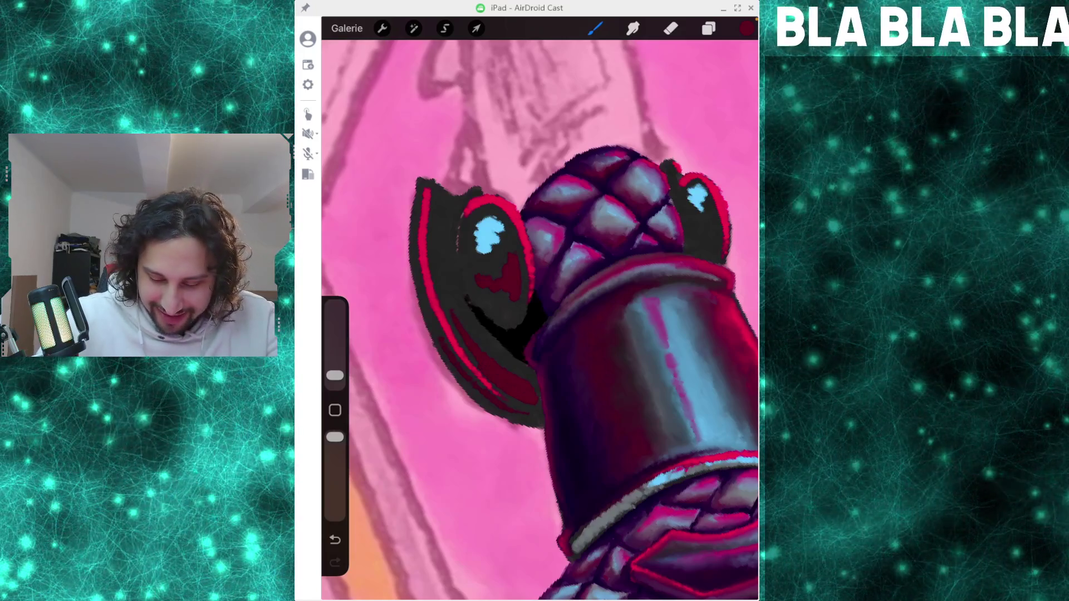
left_click_drag(607, 206, 489, 250)
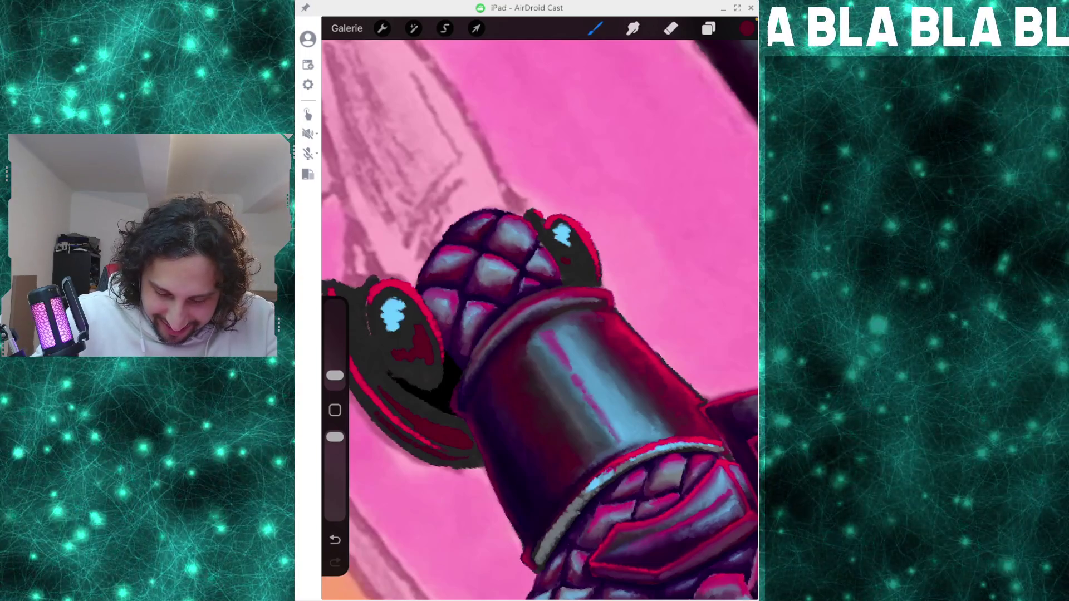
left_click_drag(557, 251, 562, 262)
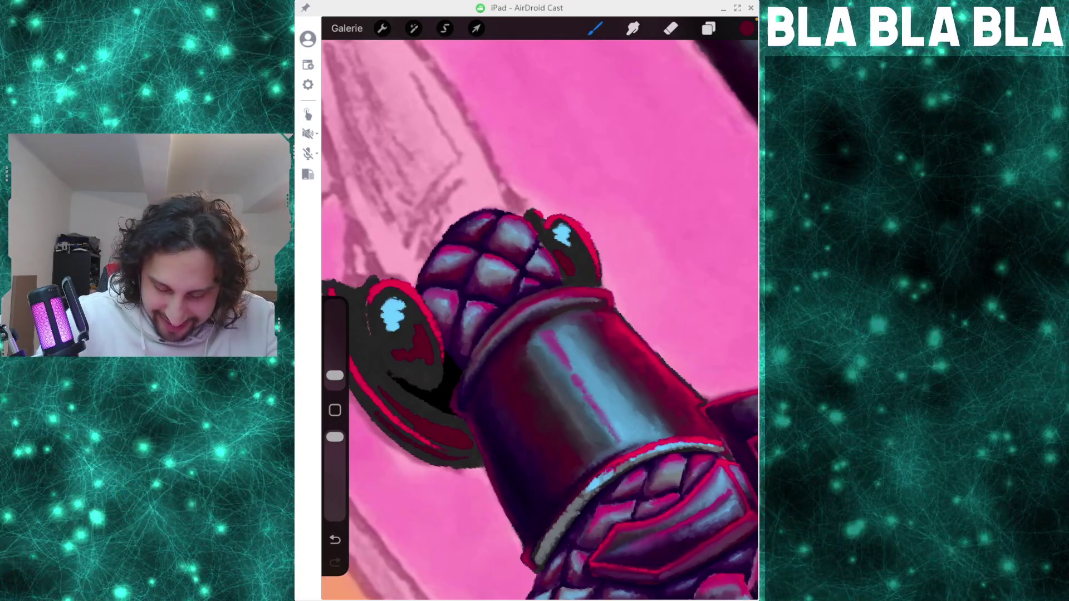
- Outline the side plate in near-black over its red edging
left_click(747, 29)
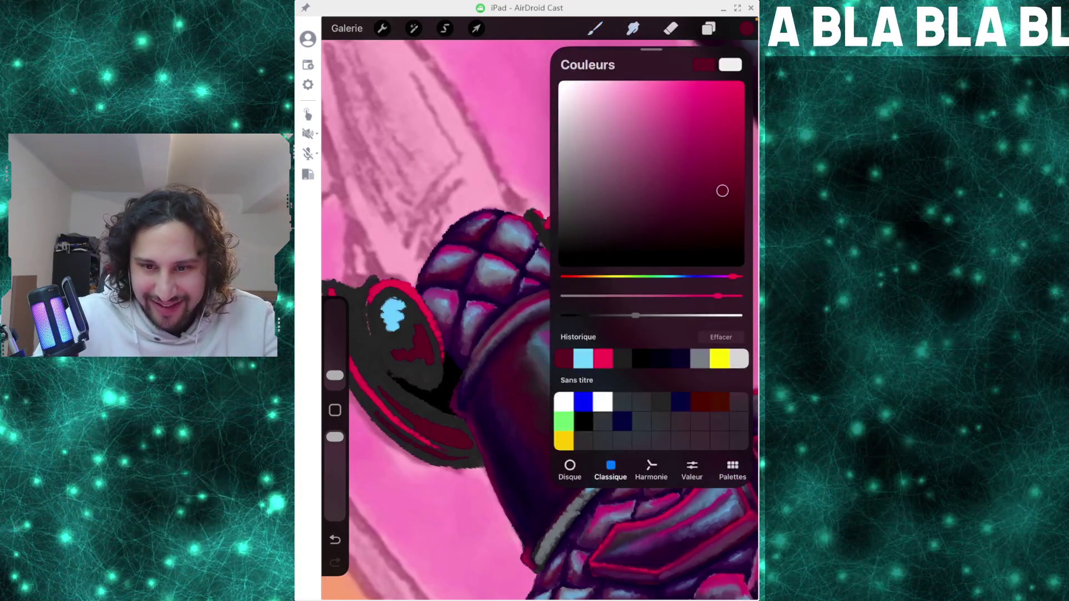
mouse_move(392, 315)
left_mouse_down()
mouse_move(382, 305)
mouse_move(520, 155)
mouse_move(549, 228)
left_mouse_up()
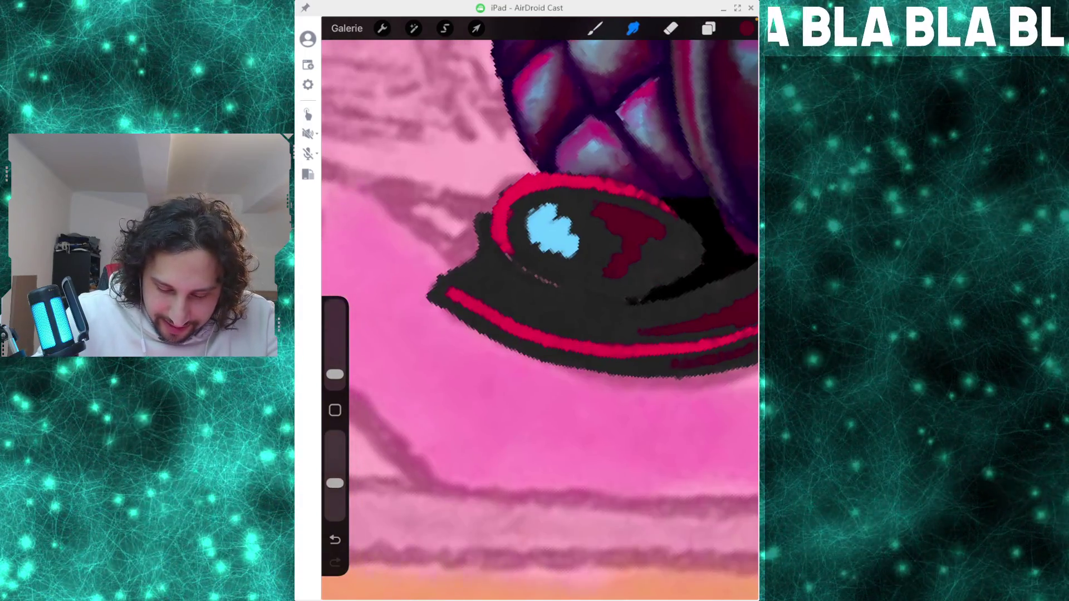
mouse_move(541, 280)
left_mouse_down()
mouse_move(516, 258)
mouse_move(508, 214)
mouse_move(517, 192)
left_mouse_up()
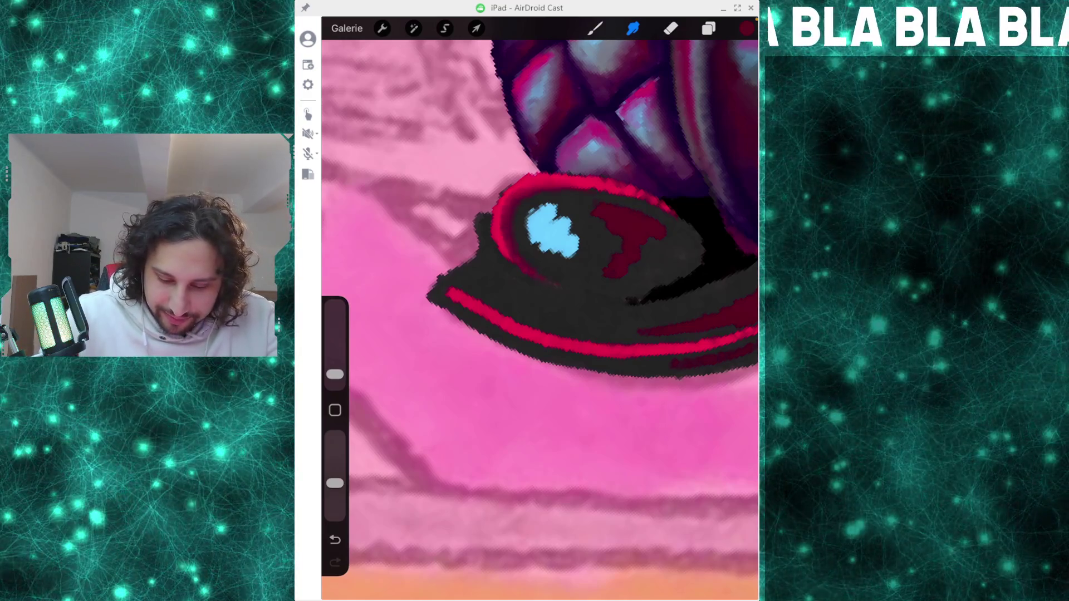
mouse_move(551, 228)
left_mouse_down()
mouse_move(540, 167)
mouse_move(523, 156)
left_mouse_up()
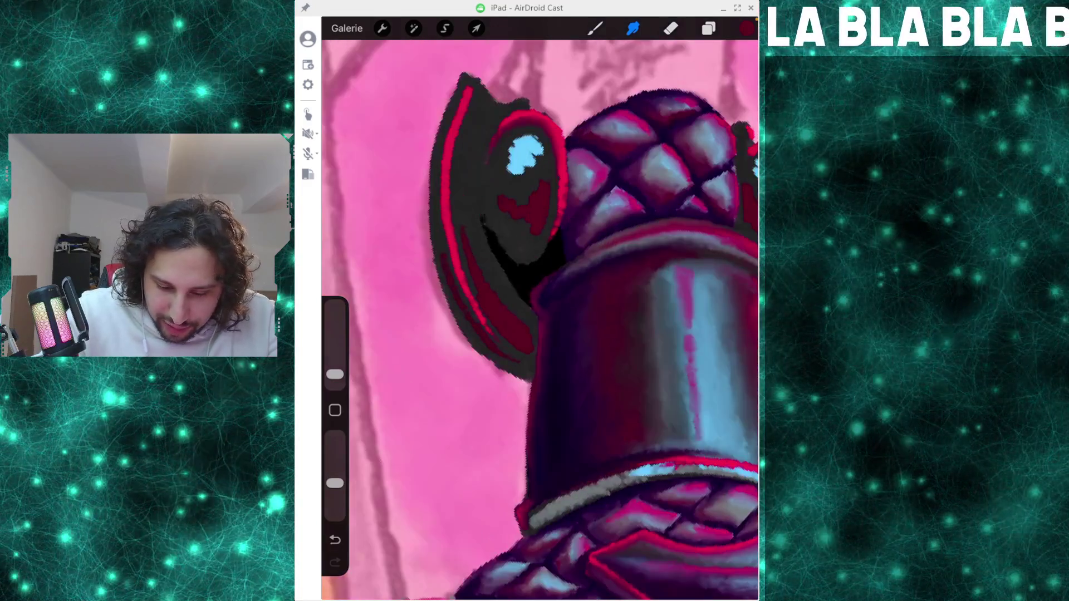
left_click_drag(554, 114, 547, 128)
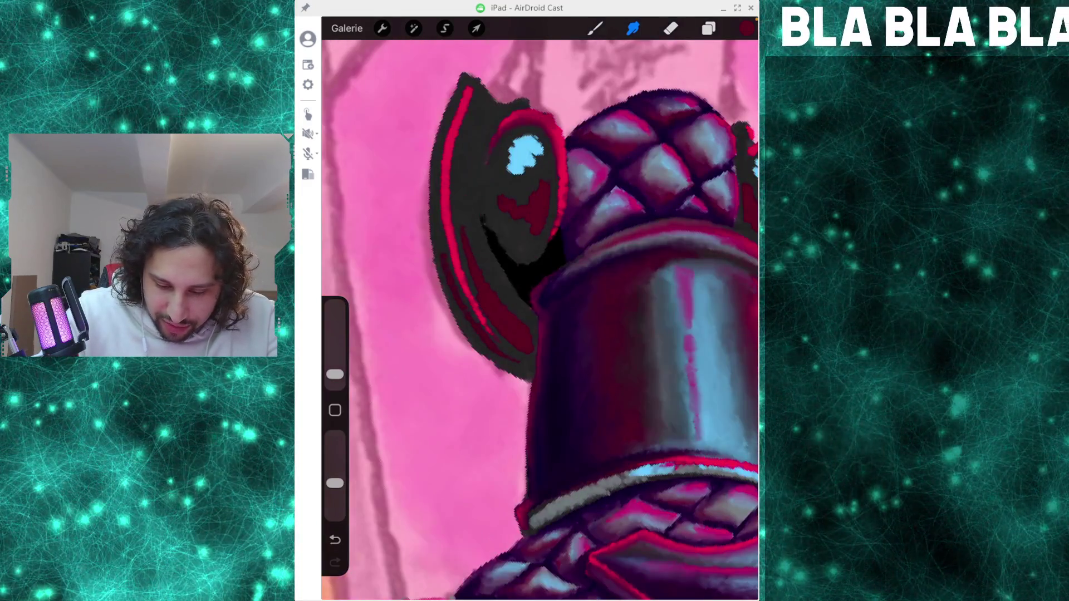
left_click_drag(540, 278, 499, 228)
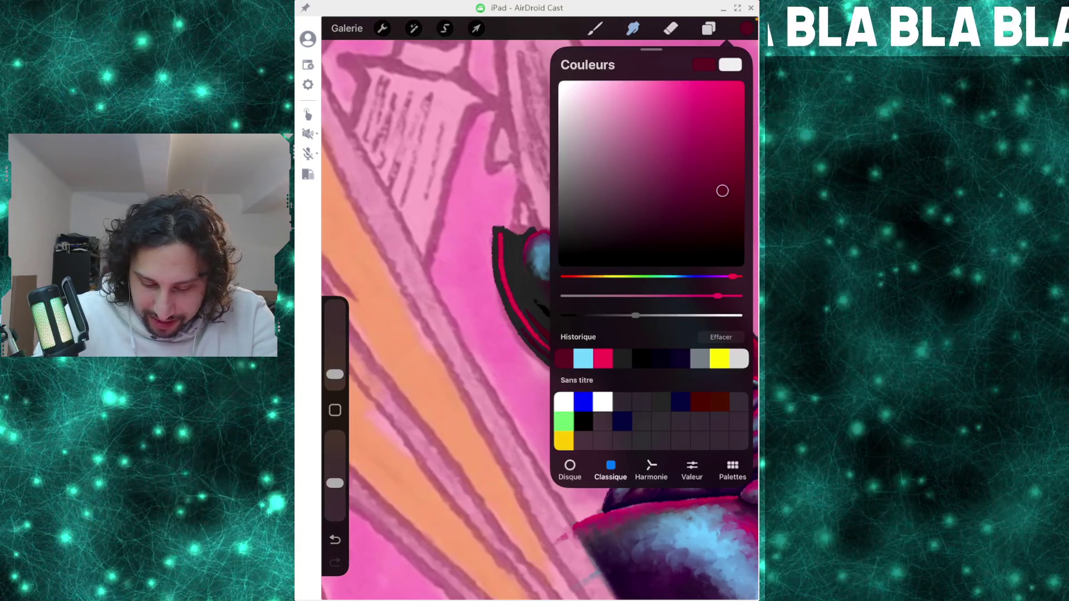
- Brush a light grey highlight onto the rounded side plate and smudge it soft
left_click(573, 172)
left_click(596, 28)
left_click_drag(548, 278, 560, 260)
left_click(633, 29)
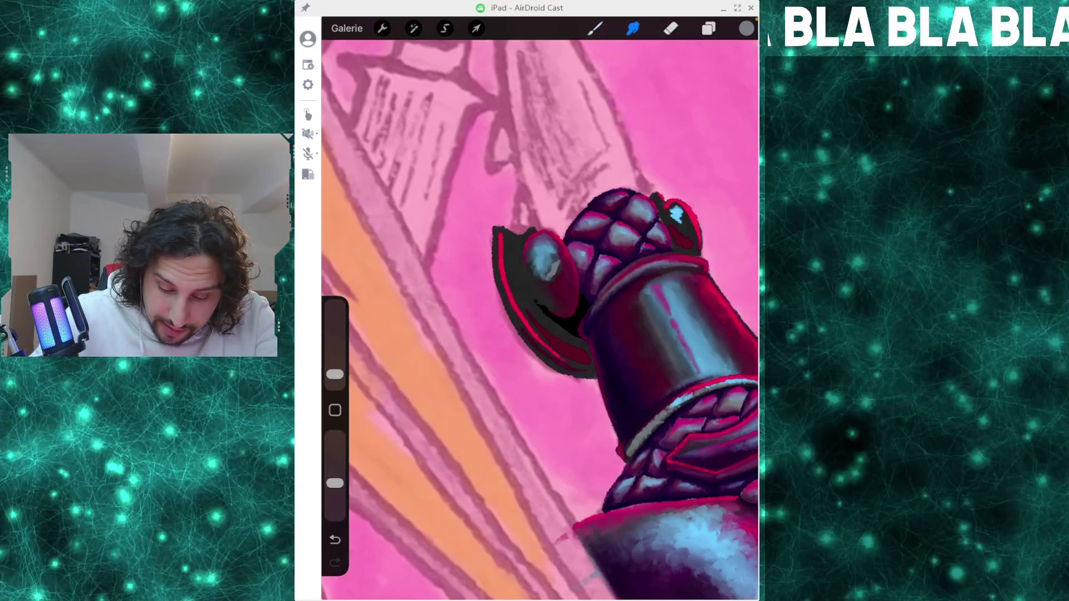
left_click_drag(548, 276, 555, 248)
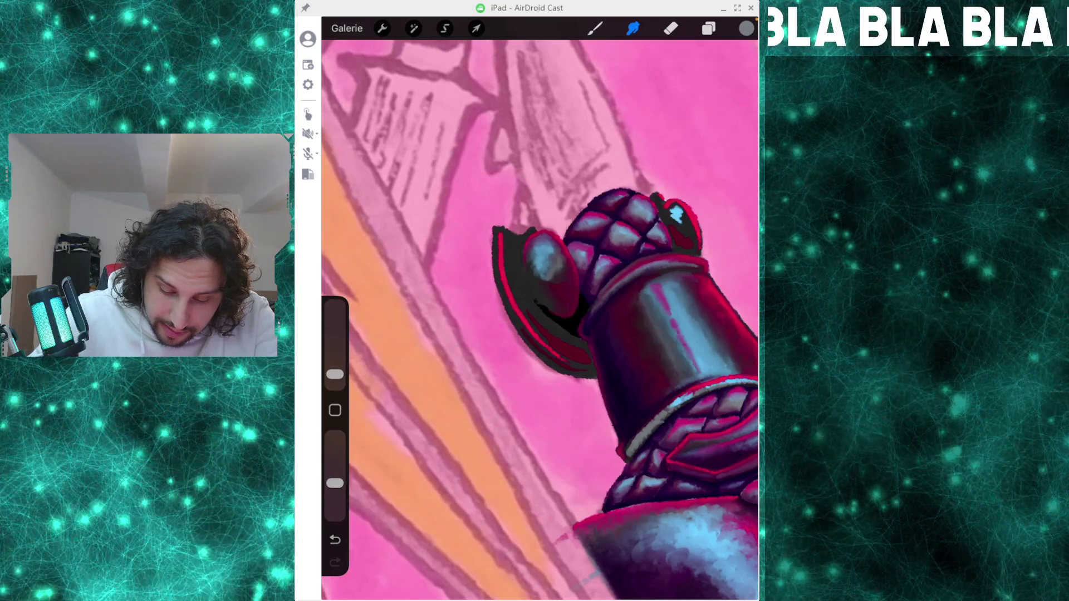
mouse_move(549, 280)
left_mouse_down()
mouse_move(559, 265)
mouse_move(552, 281)
left_mouse_up()
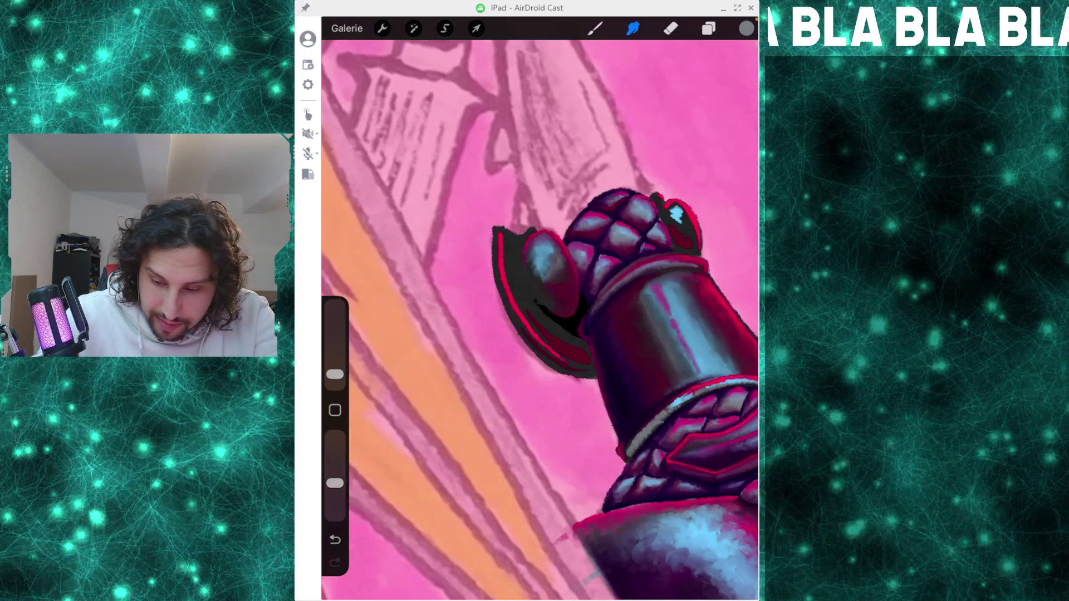
- Add a very dark purple shadow stroke beside the plate and blend it in with Smudge
left_click(746, 29)
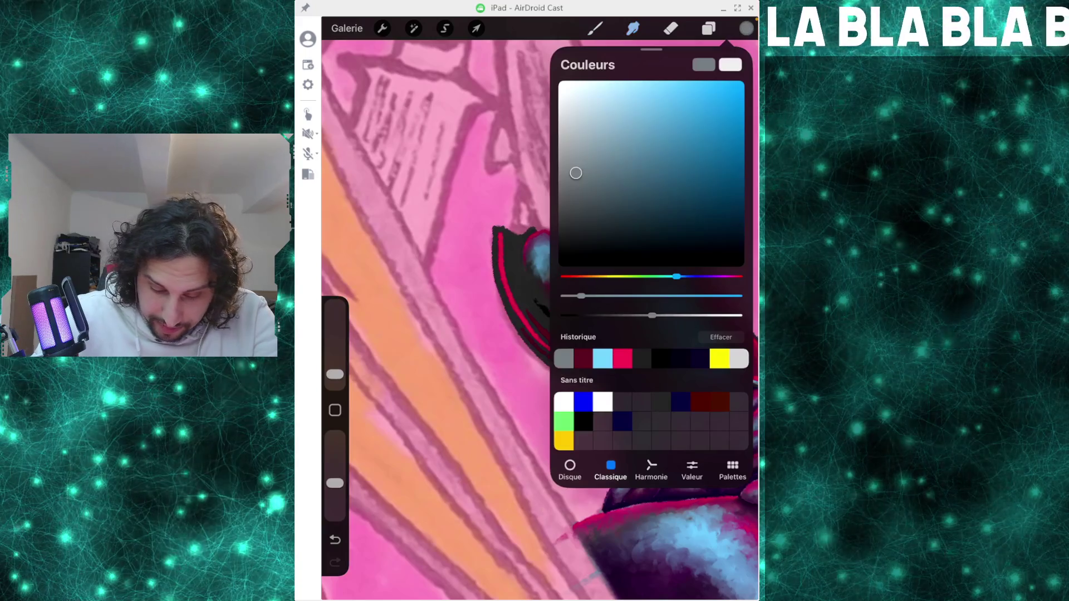
left_click(700, 359)
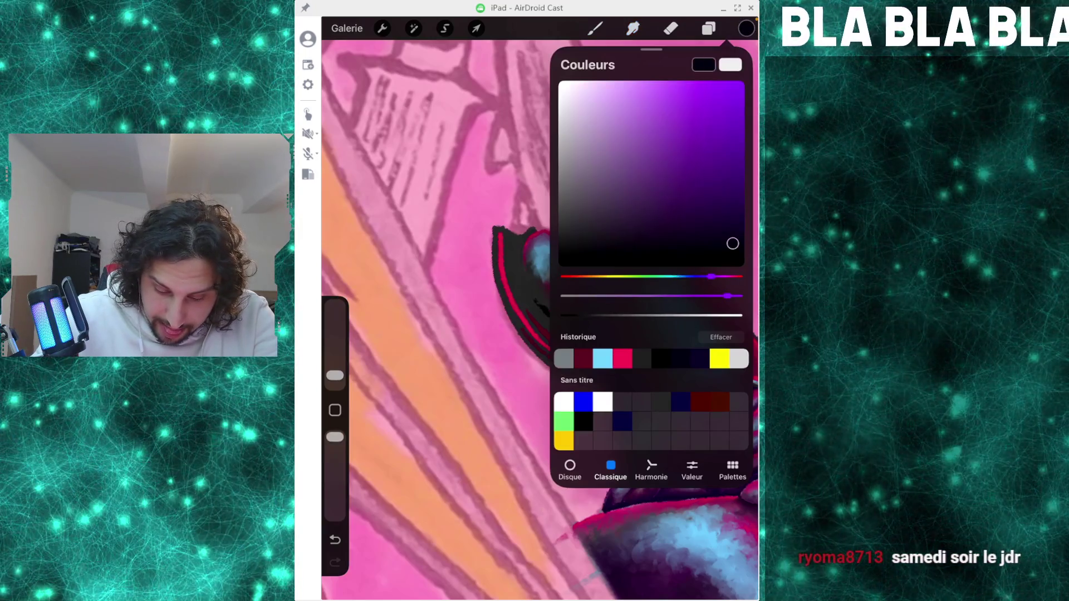
left_click(594, 29)
left_click_drag(544, 303, 557, 284)
left_click_drag(334, 437, 334, 483)
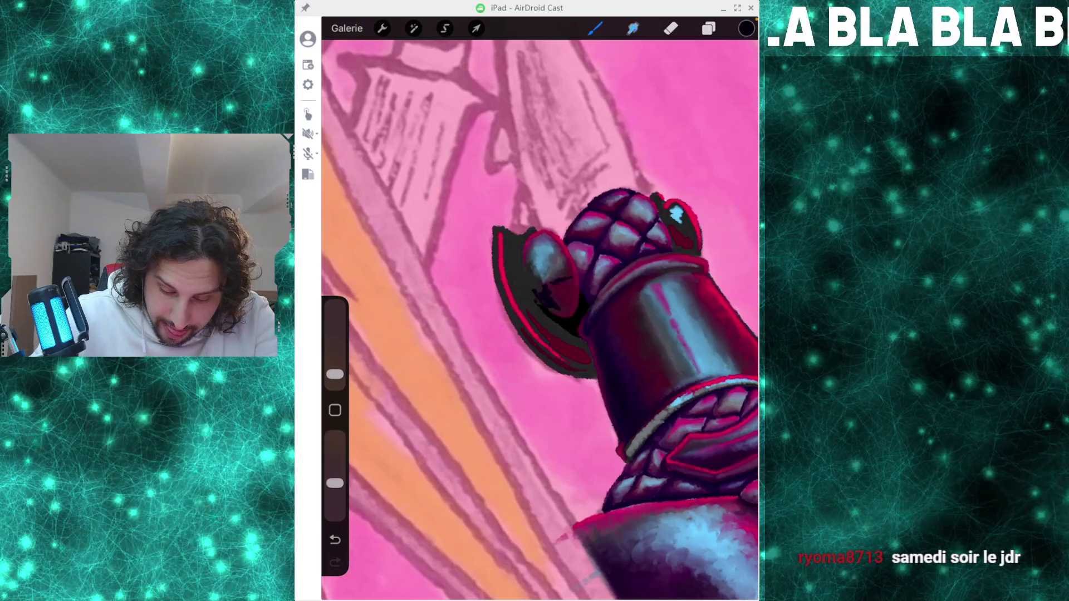
left_click(633, 28)
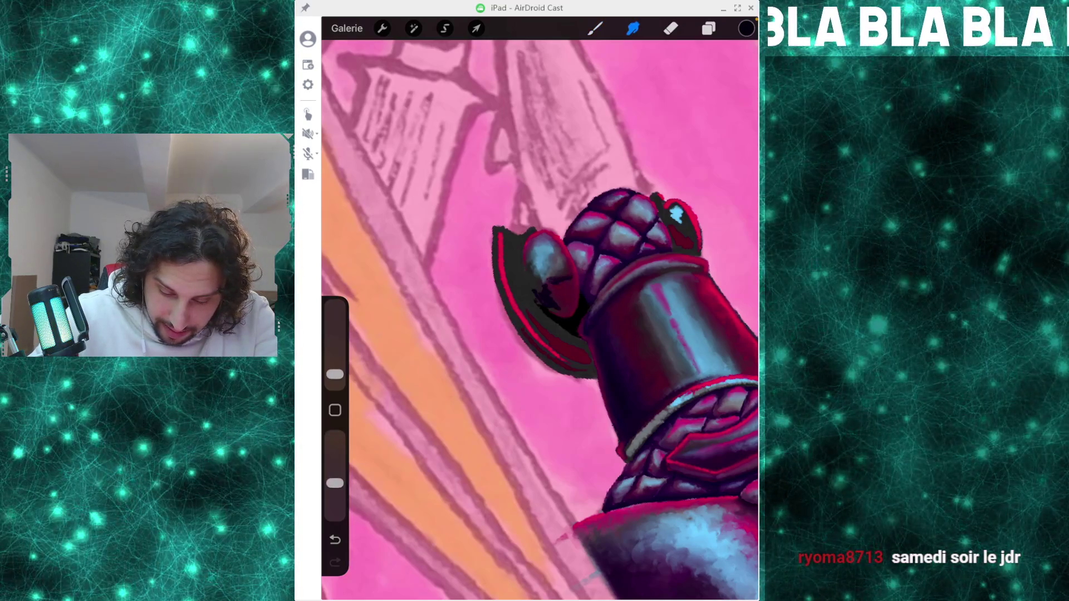
left_click_drag(561, 276, 570, 273)
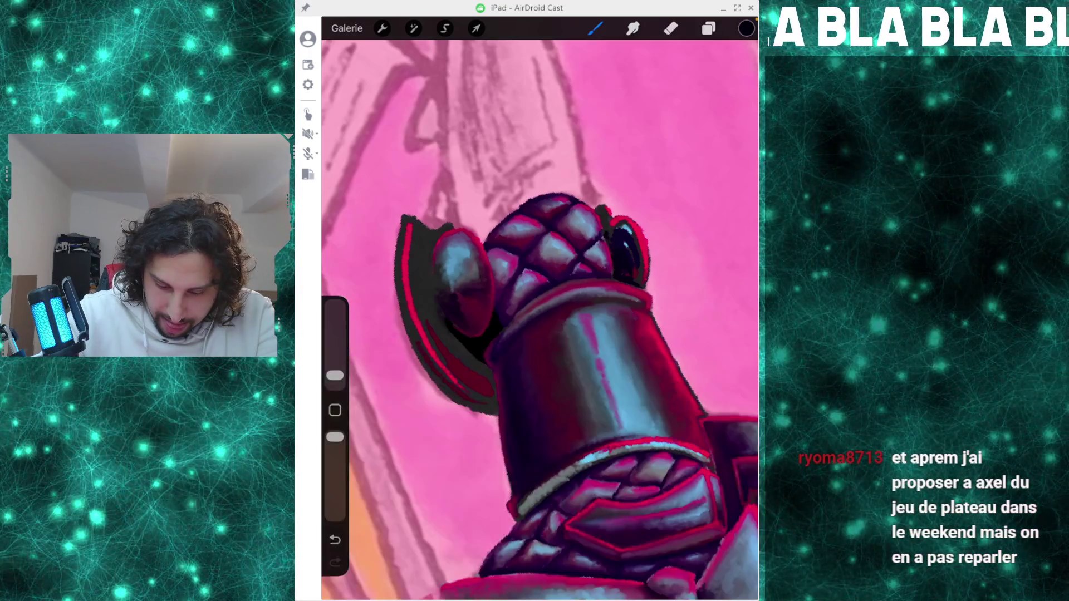
key("e")
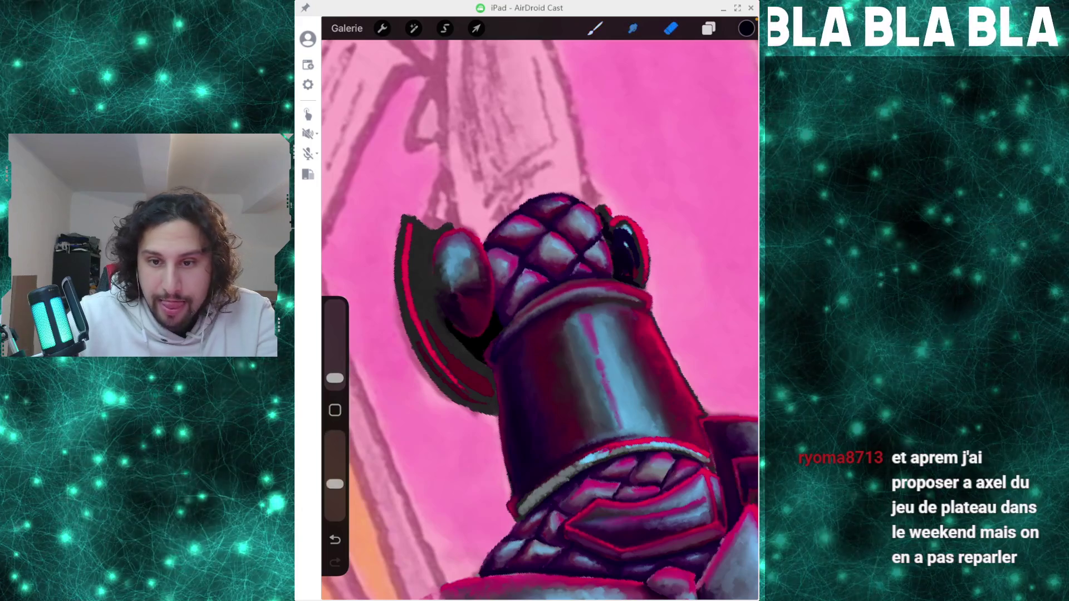
key("s")
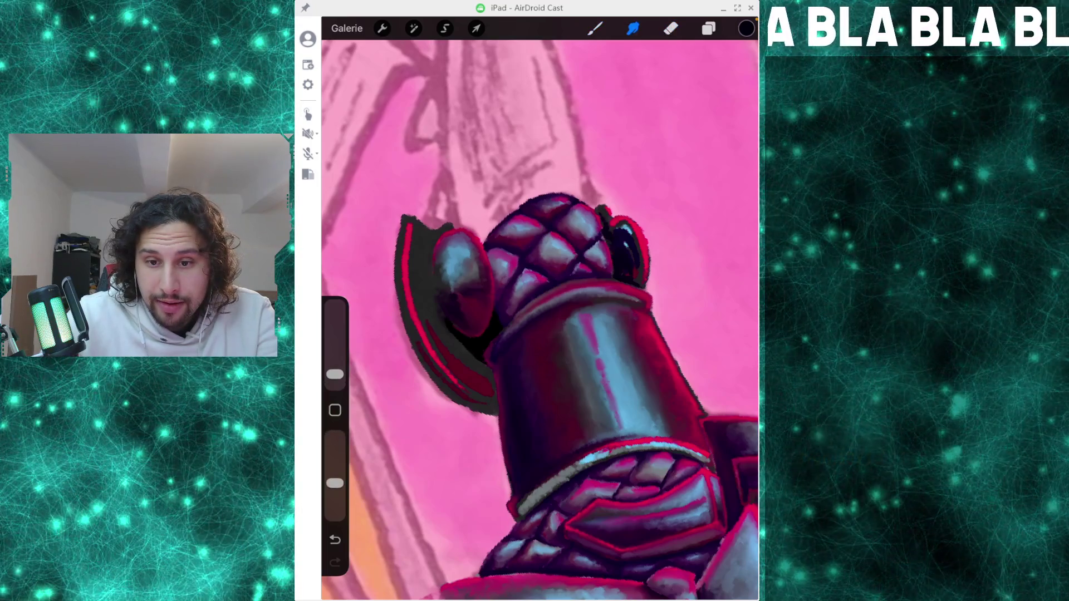